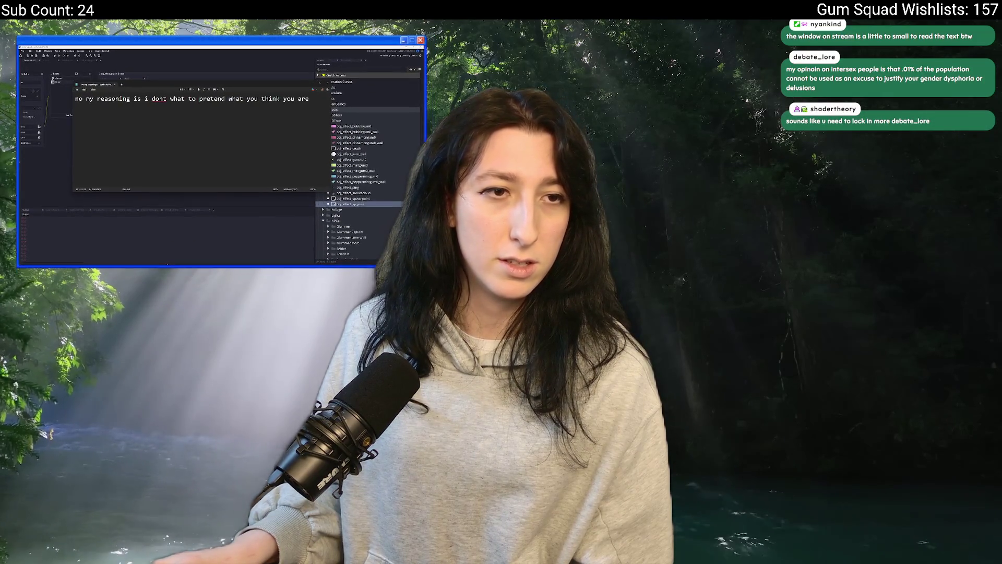
Break the viewer message after 'what' onto a second line and enlarge the text.
click(187, 98)
key(Return)
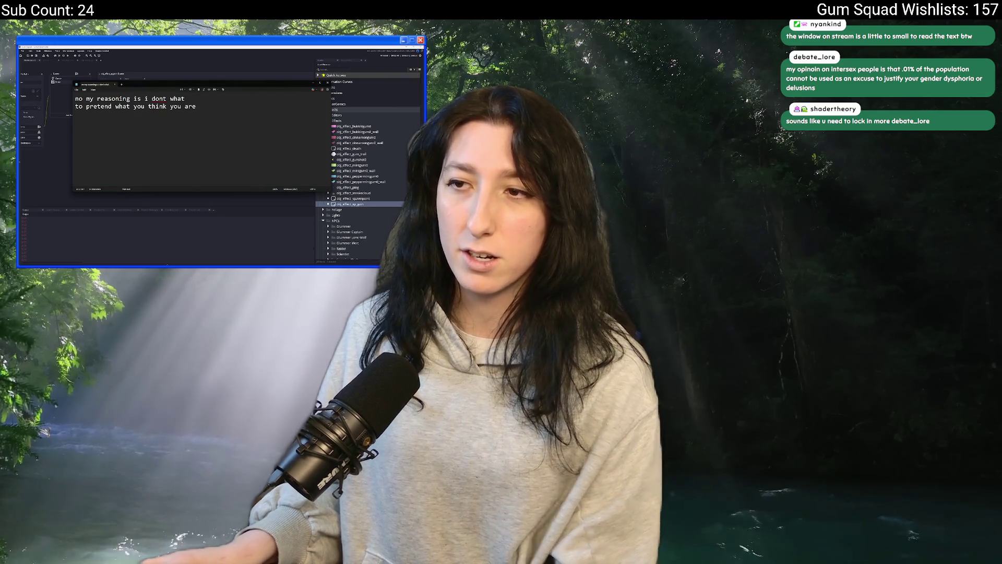
key(ctrl+plus)
key(ctrl+plus)
key(ctrl+plus)
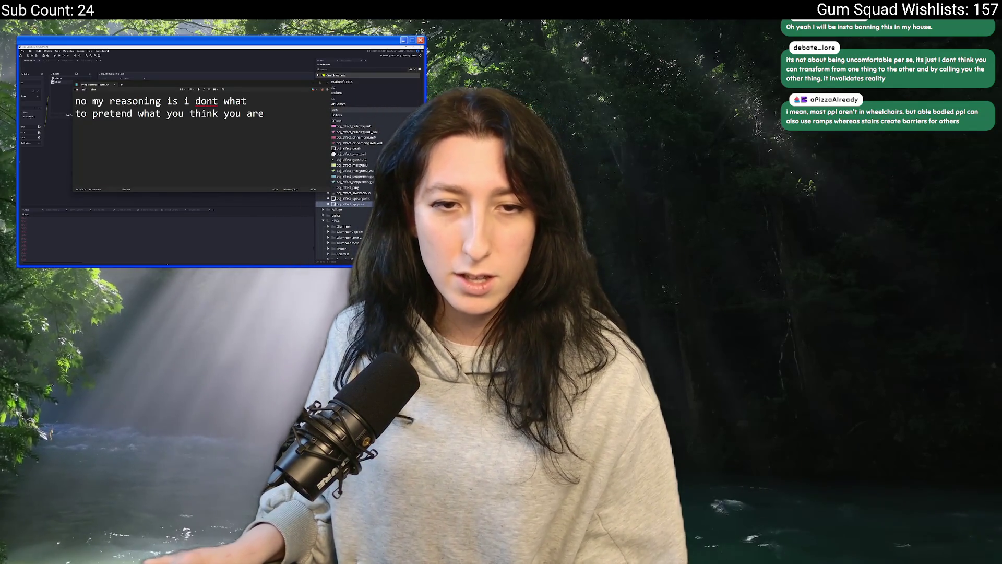
Replace the panel text with the new 'its not about being uncomfortable per se' message and shrink it.
key(ctrl+a)
text(its not about being uncomfortable per se, its just I dont think you can transform from one thing to the other and by calling you the other thing, it invalidates reality)
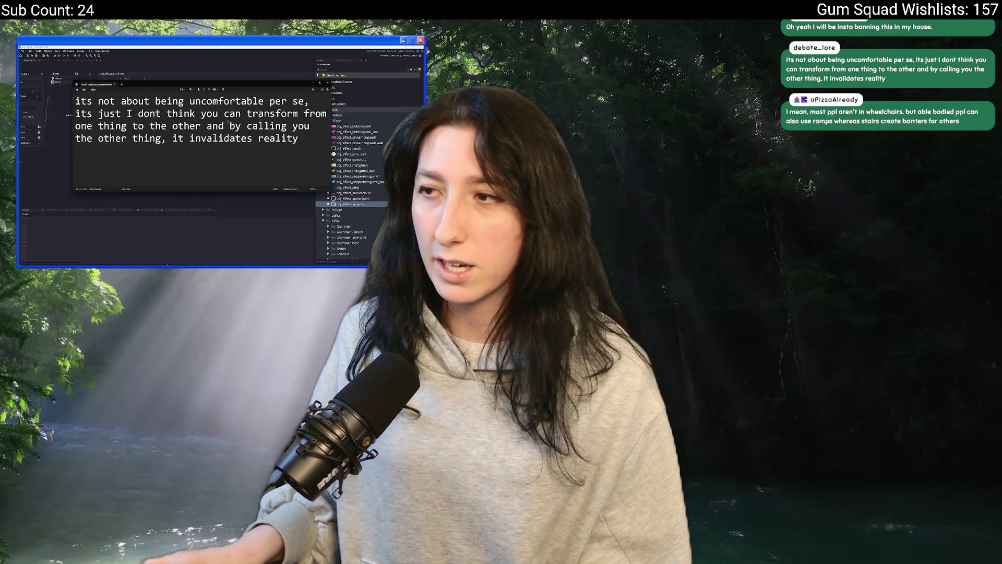
key(ctrl+minus)
key(ctrl+minus)
key(ctrl+minus)
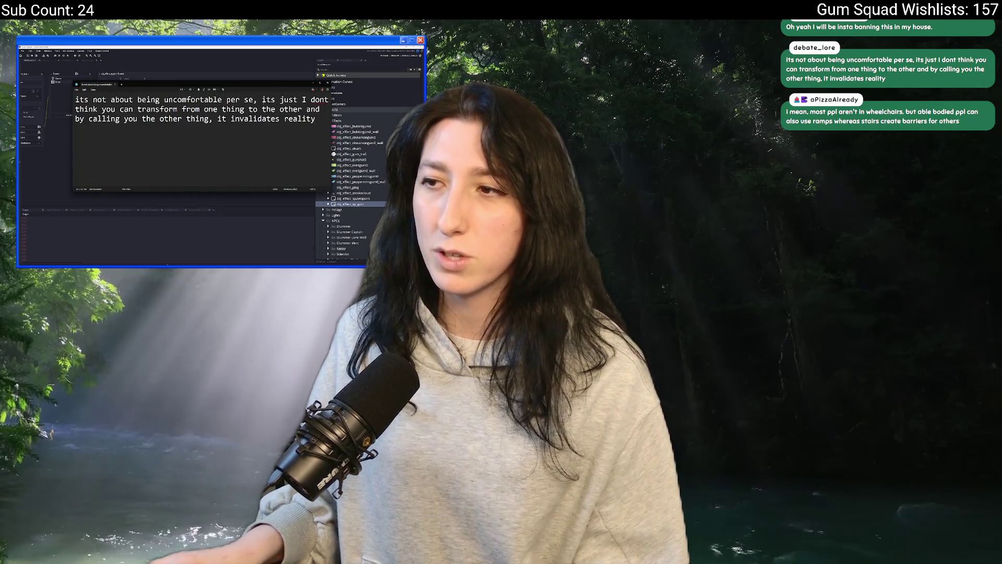
Break lines after 'per se,', before 'thing to' and 'it invalidates', then nudge the panel left and up.
click(261, 99)
key(Return)
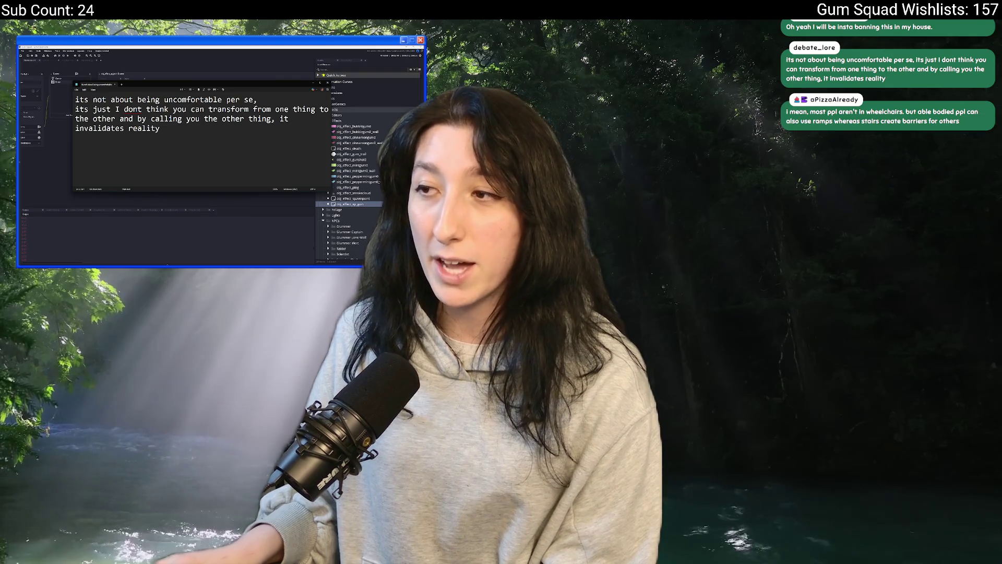
click(291, 109)
key(Return)
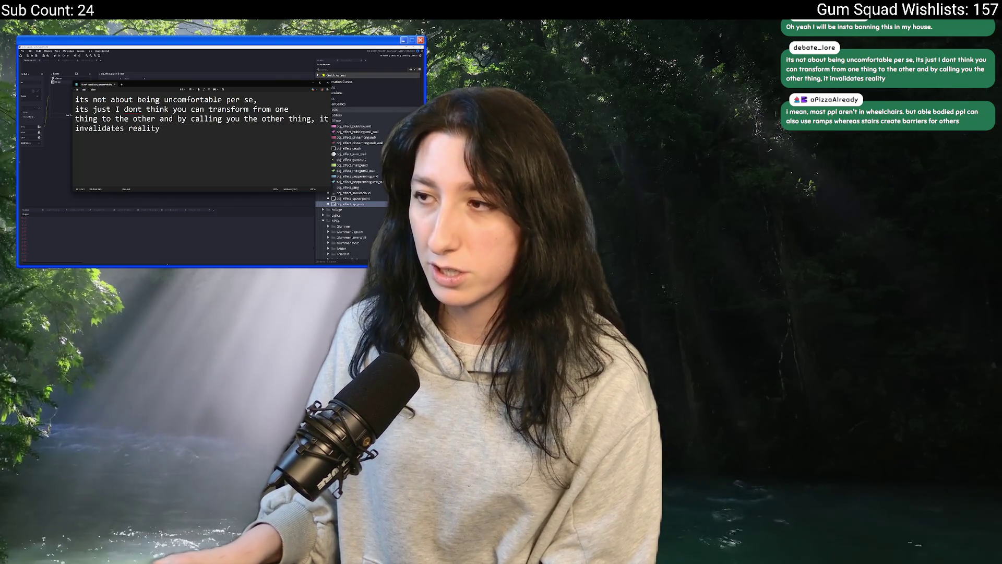
click(320, 118)
key(Return)
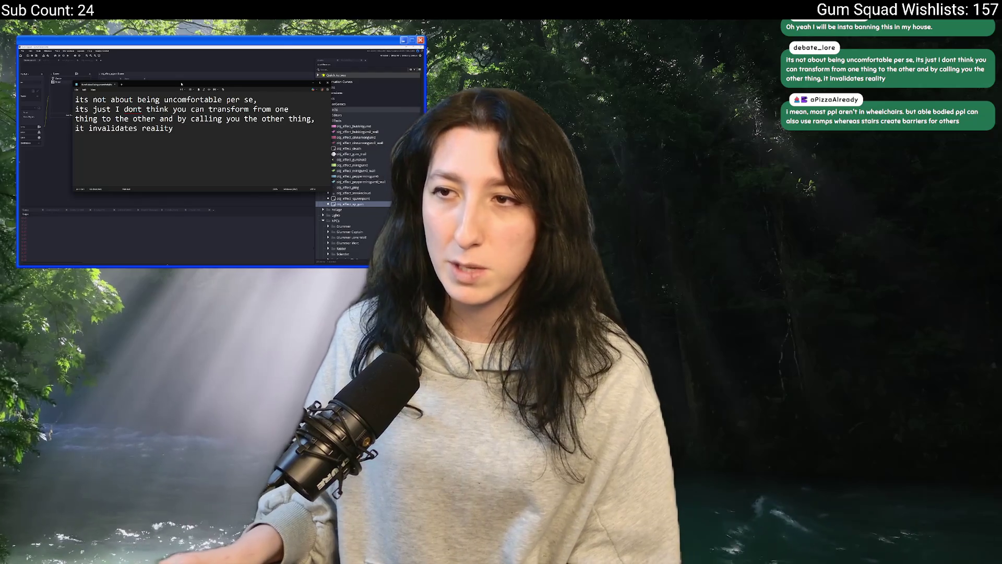
drag(181, 83, 165, 82)
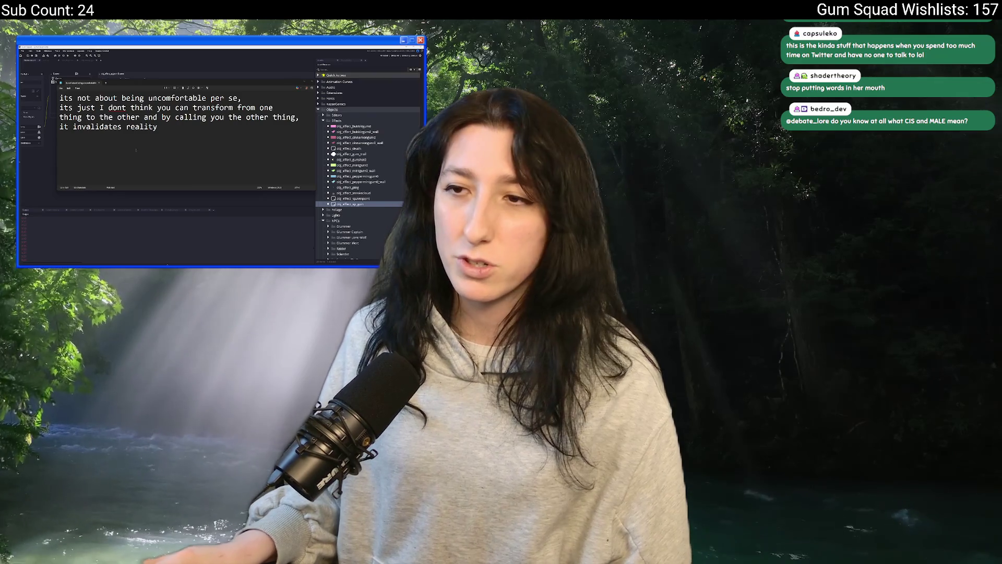
Paste the 'i think im tired of your side conflating gender with sex' message over the old text and adjust zoom.
key(ctrl+a)
text(i think Im tired of your side conflating gender with sex everyone knows what you mean when you write girl in ur title, its not because you are a "feminine presenting male soyboy that enjoys star wars", its that you want people to think you are literally a GIRL)
key(ctrl+minus)
key(ctrl+minus)
key(ctrl+plus)
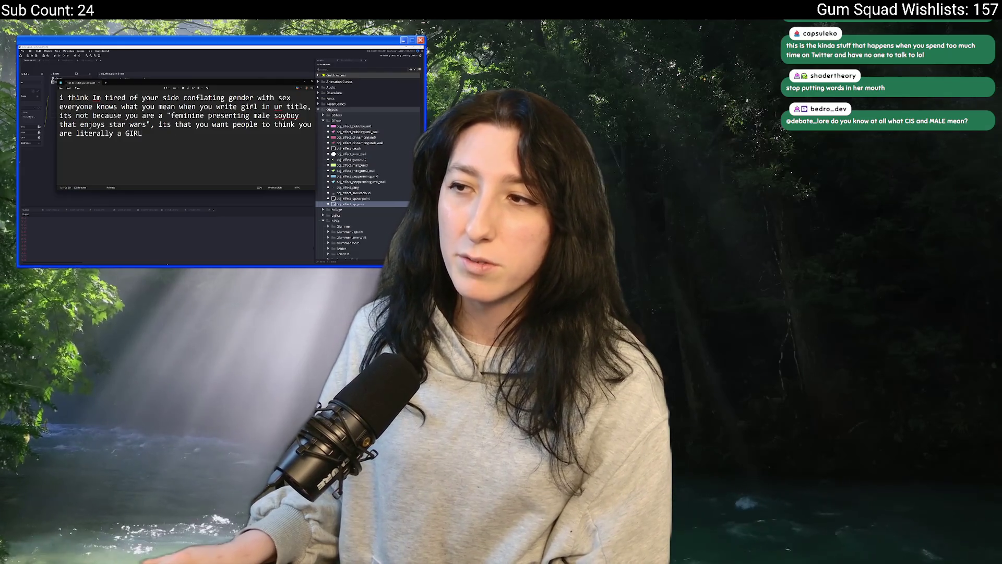
Highlight the message's second line, then its last line ending 'a GIRL', clearing each selection.
drag(59, 106, 311, 106)
click(201, 98)
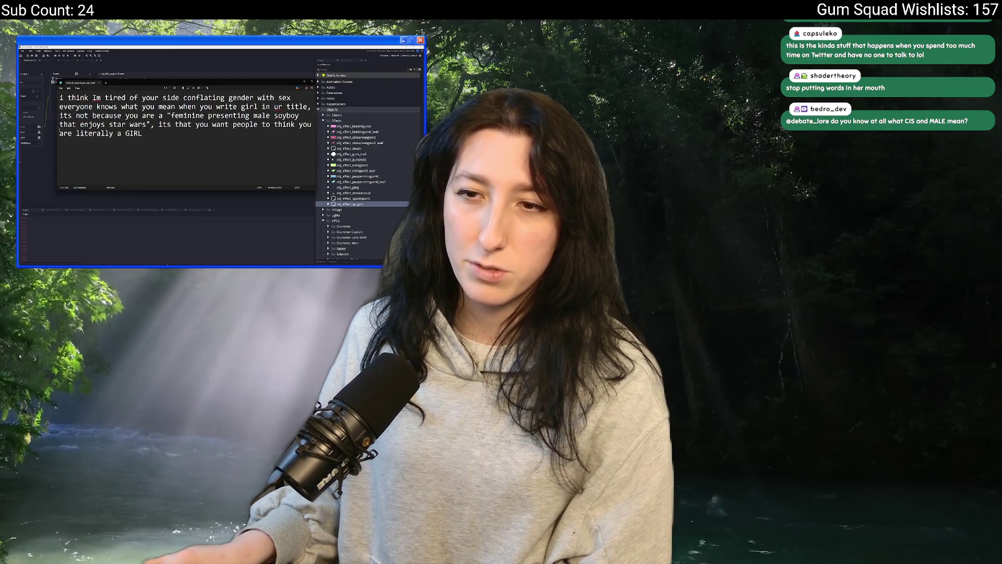
drag(60, 133, 142, 133)
click(142, 133)
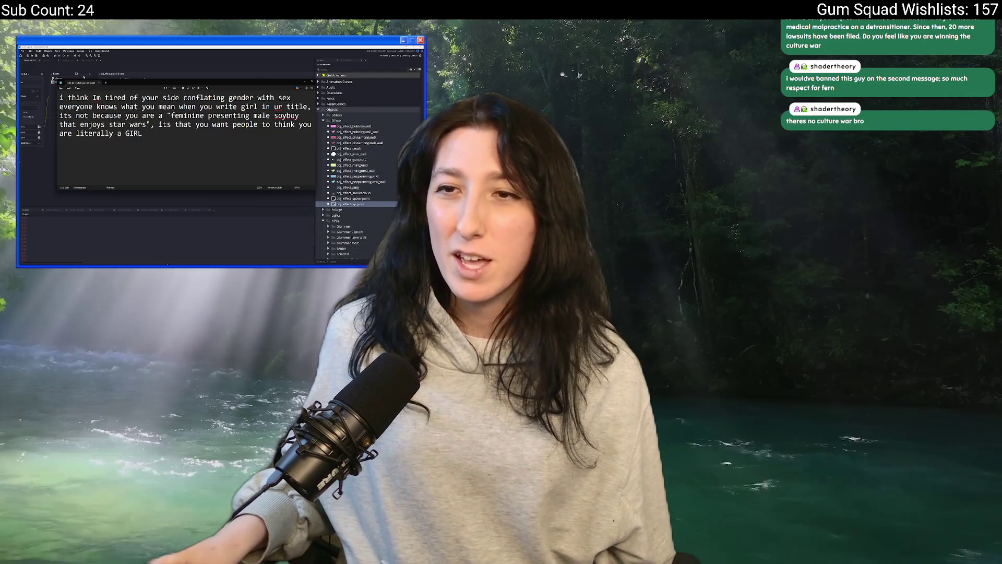
key(ctrl+w)
Discard the pasted chat text without saving to return to the GML draw script.
click(186, 143)
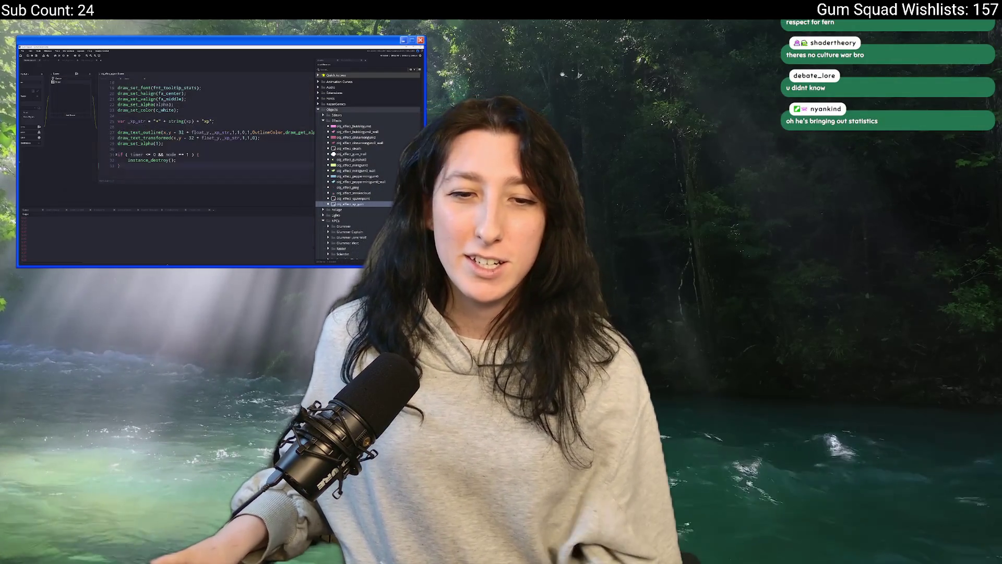